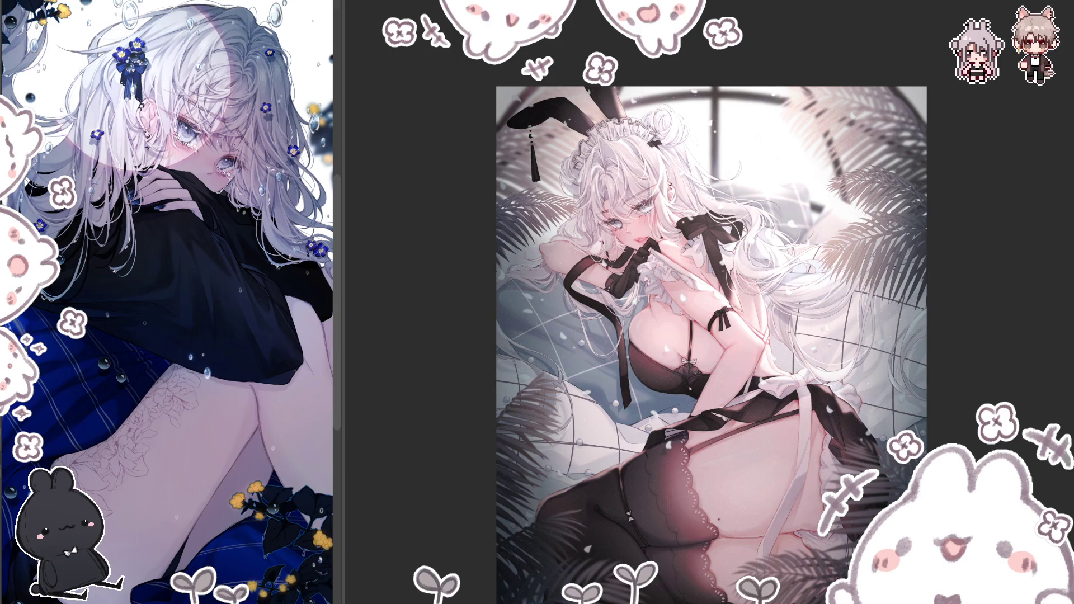
{"action": "scroll", "coordinate": [712, 336], "scroll_direction": "down", "scroll_amount": 3}
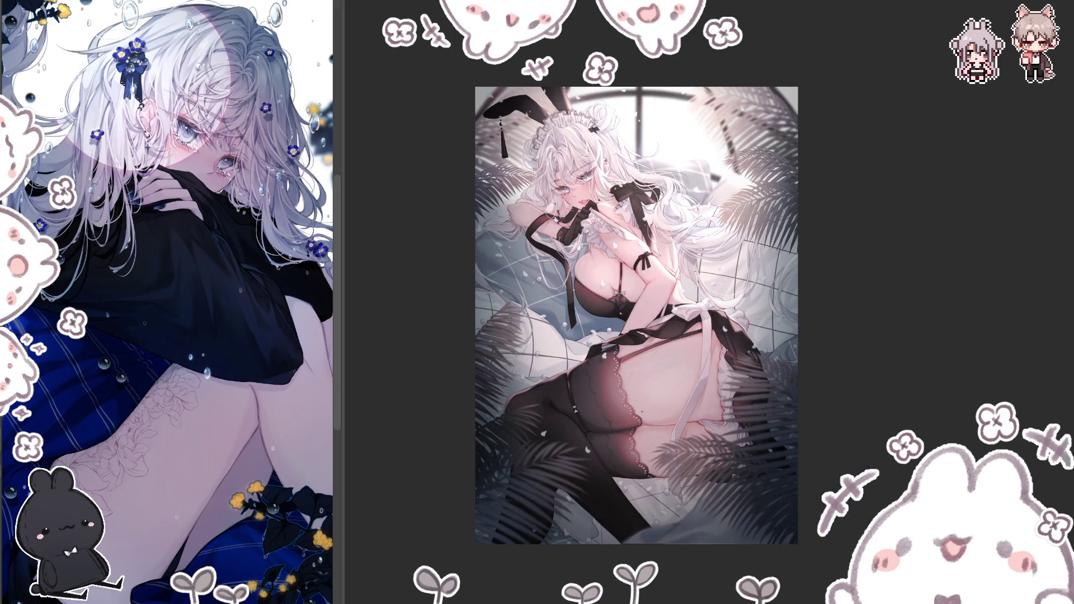
{"action": "scroll", "coordinate": [764, 539], "scroll_direction": "up", "scroll_amount": 2}
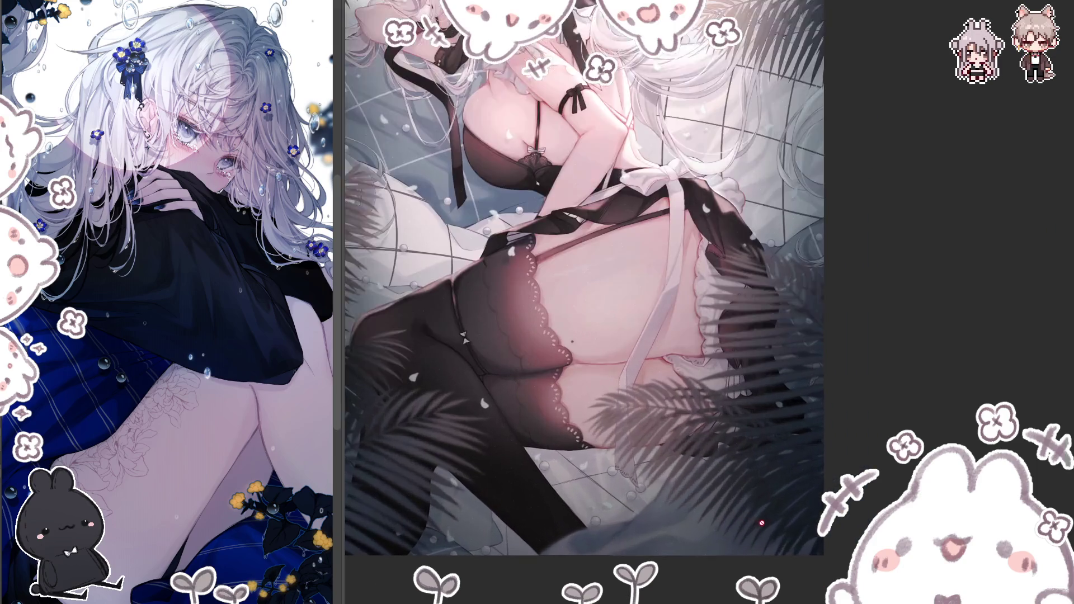
{"action": "scroll", "coordinate": [765, 533], "scroll_direction": "up", "scroll_amount": 1}
{"action": "scroll", "coordinate": [770, 516], "scroll_direction": "up", "scroll_amount": 1}
{"action": "scroll", "coordinate": [770, 516], "scroll_direction": "up", "scroll_amount": 1}
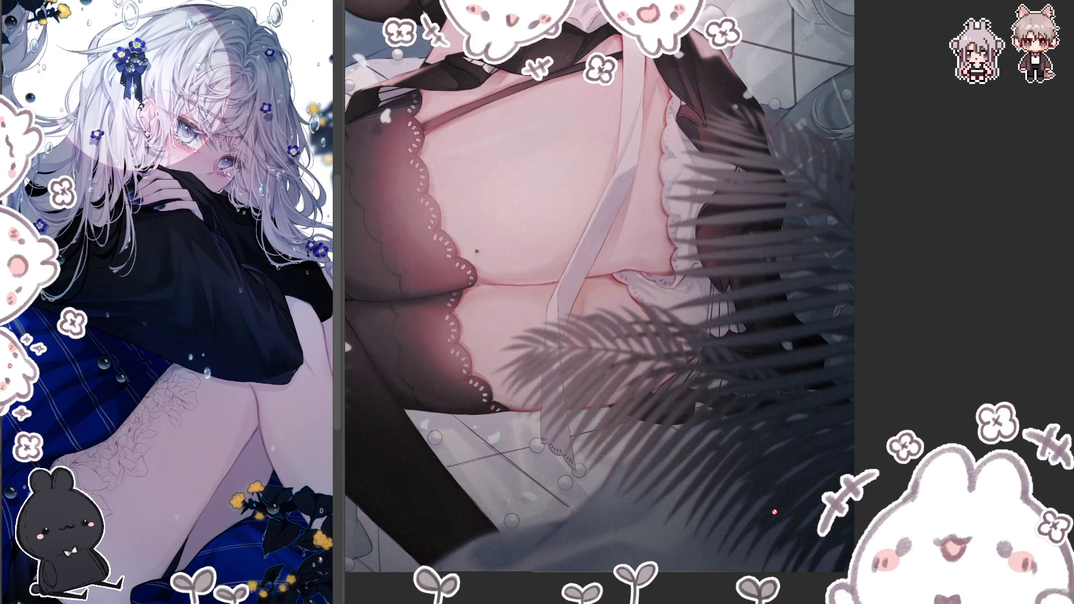
{"action": "scroll", "coordinate": [774, 512], "scroll_direction": "down", "scroll_amount": 1}
{"action": "scroll", "coordinate": [777, 510], "scroll_direction": "down", "scroll_amount": 1}
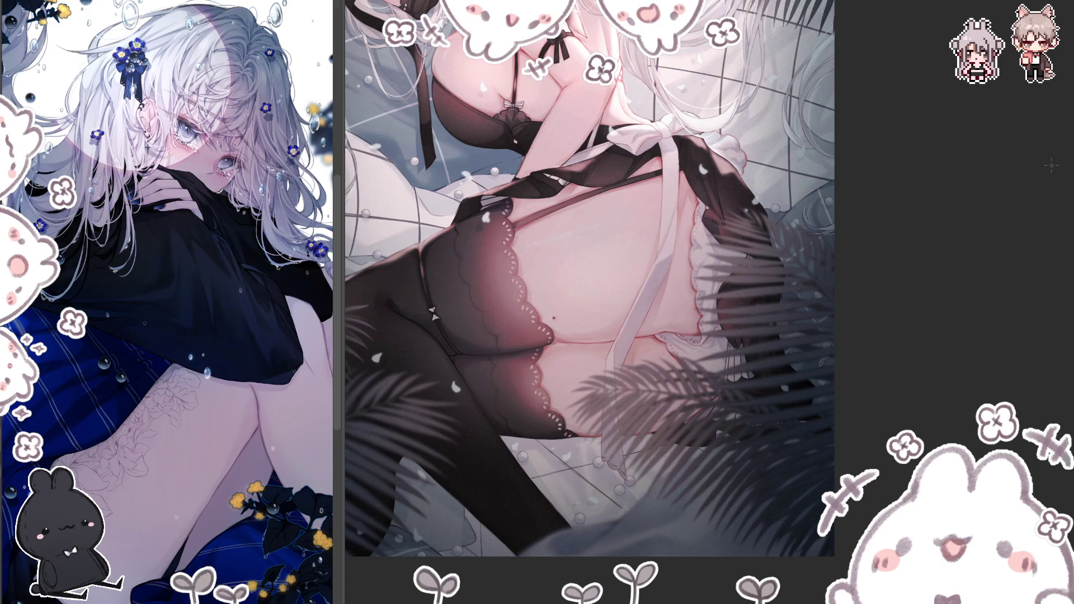
{"action": "key", "text": "ctrl+t"}
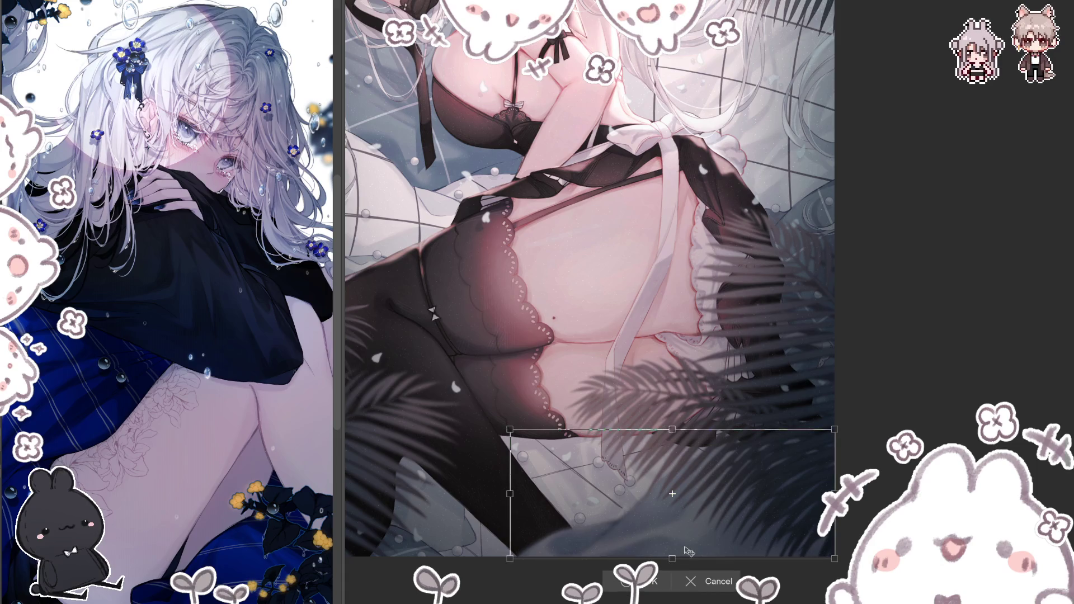
Commit the earlier transform, then stretch the whole artwork layer slightly downward and confirm it.
{"action": "key", "text": "Return"}
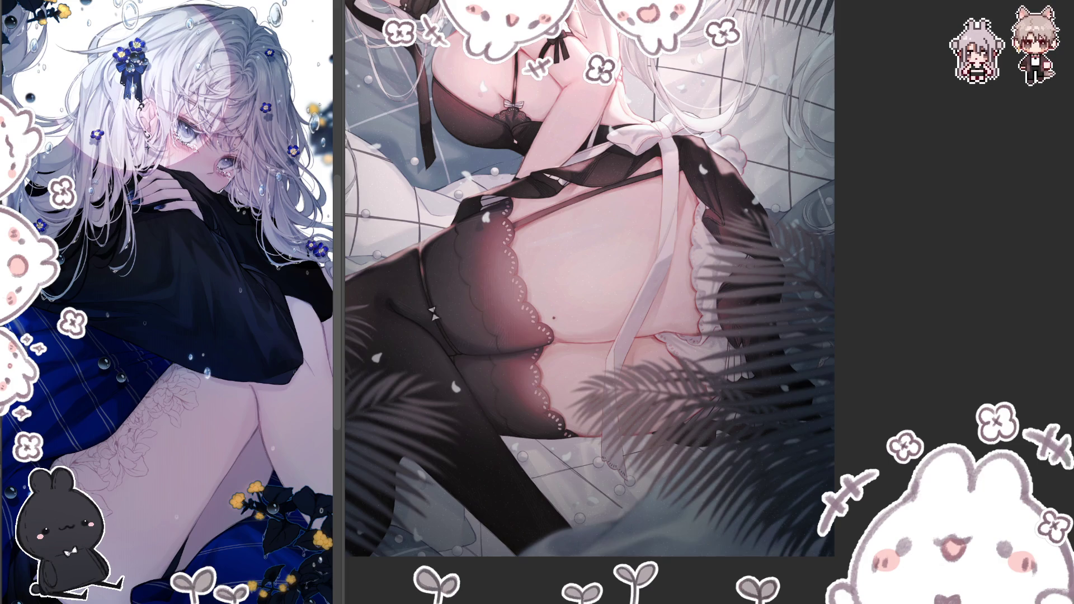
{"action": "key", "text": "ctrl+t"}
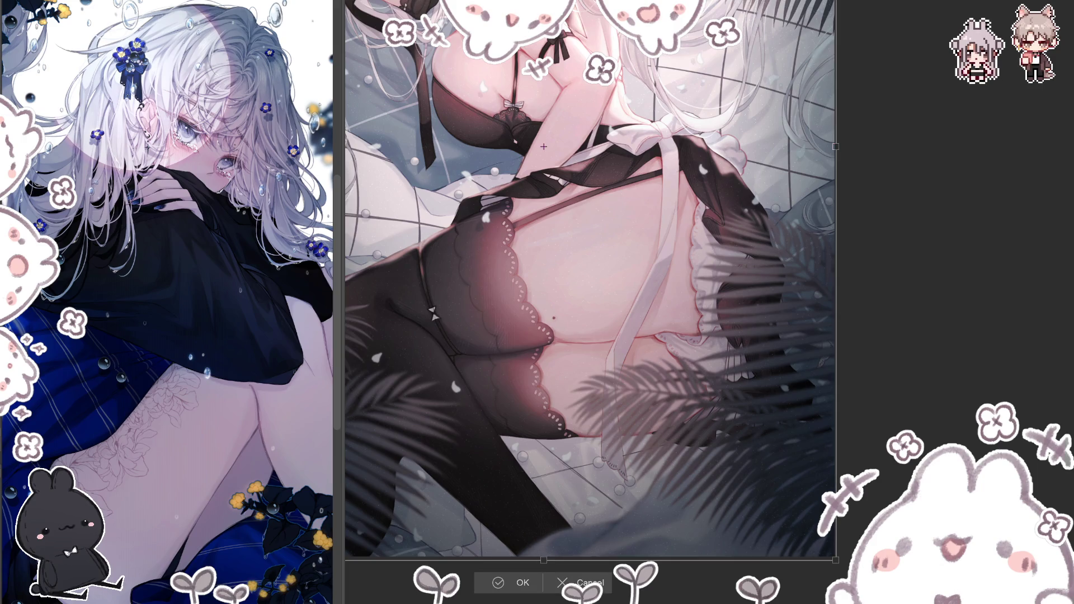
{"action": "left_click_drag", "start_coordinate": [545, 558], "coordinate": [543, 562]}
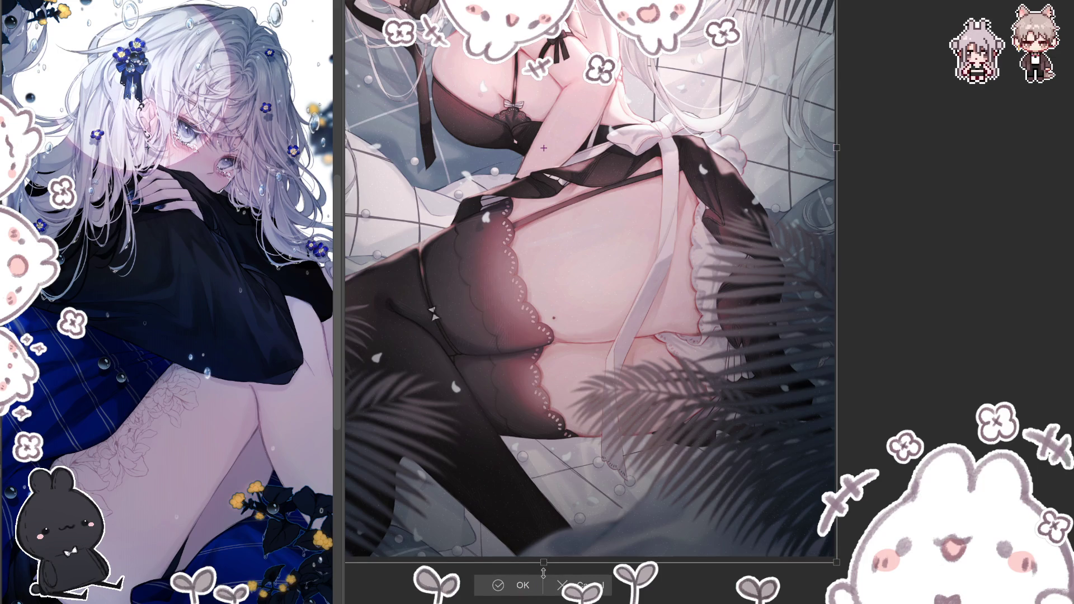
{"action": "key", "text": "Return"}
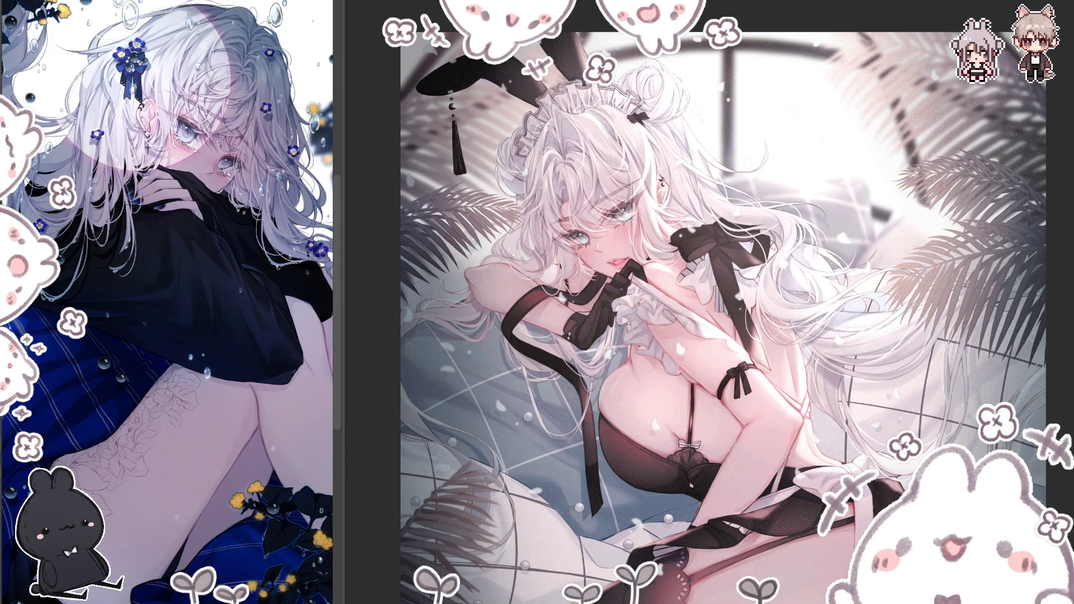
{"action": "scroll", "coordinate": [715, 423], "scroll_direction": "down", "scroll_amount": 3}
{"action": "scroll", "coordinate": [716, 424], "scroll_direction": "down", "scroll_amount": 2}
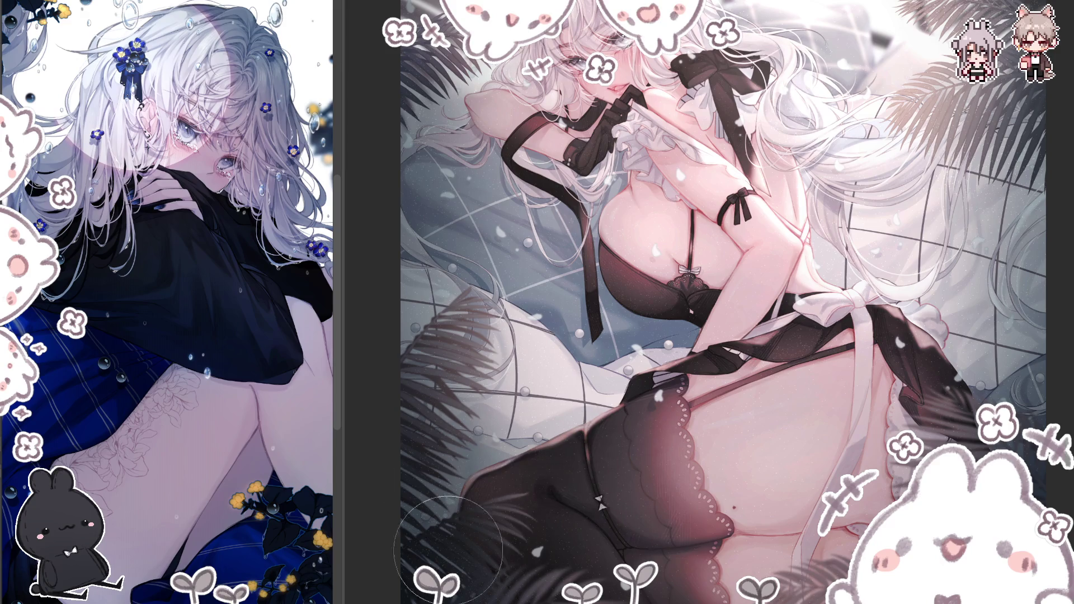
{"action": "scroll", "coordinate": [447, 540], "scroll_direction": "down", "scroll_amount": 3}
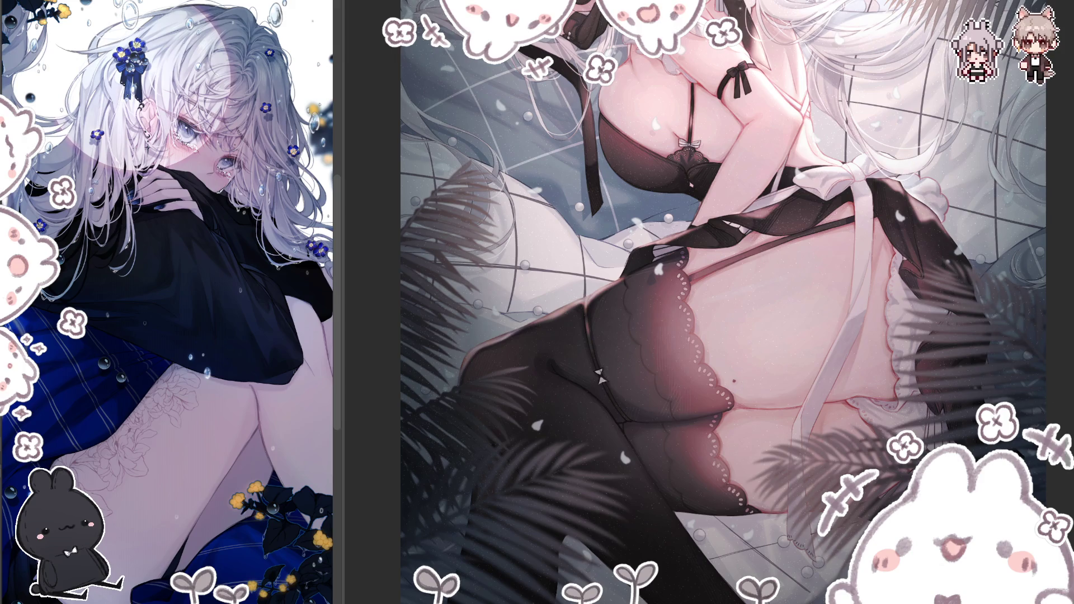
{"action": "scroll", "coordinate": [1028, 351], "scroll_direction": "up", "scroll_amount": 5}
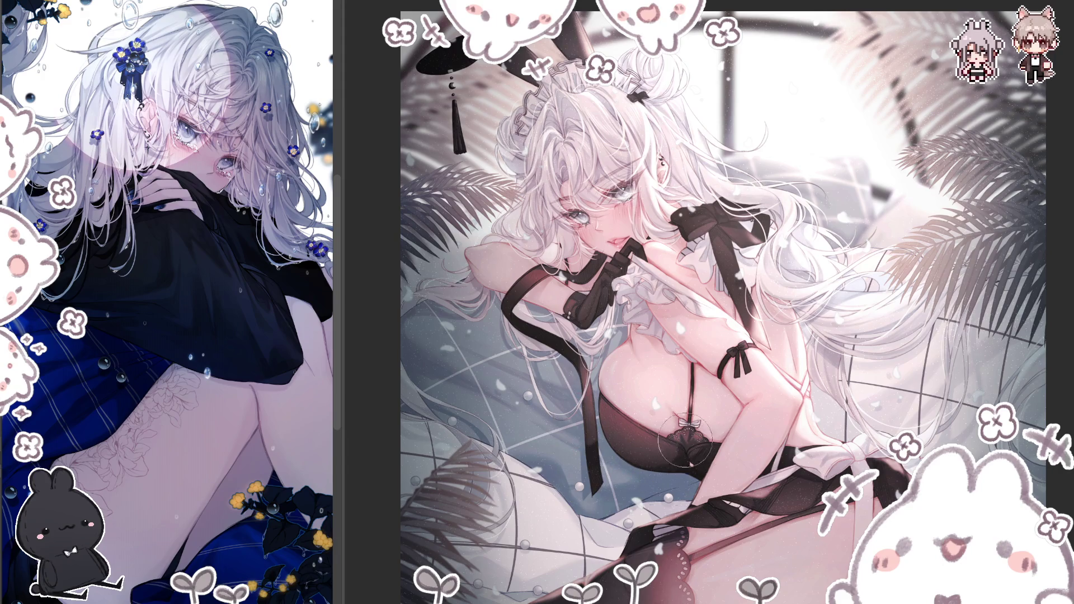
{"action": "scroll", "coordinate": [684, 446], "scroll_direction": "up", "scroll_amount": 2}
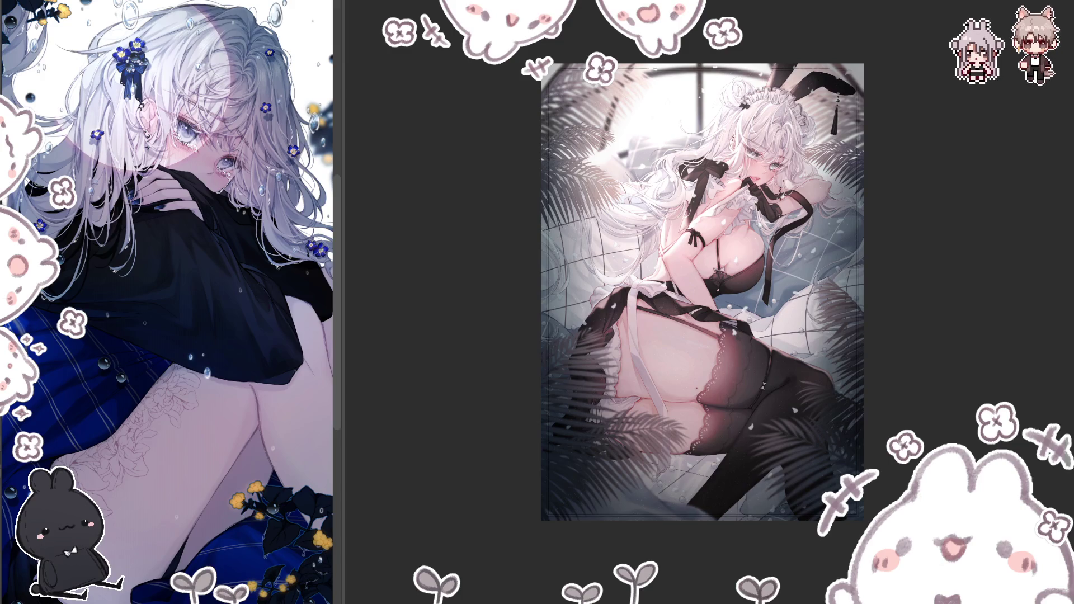
{"action": "key", "text": "m"}
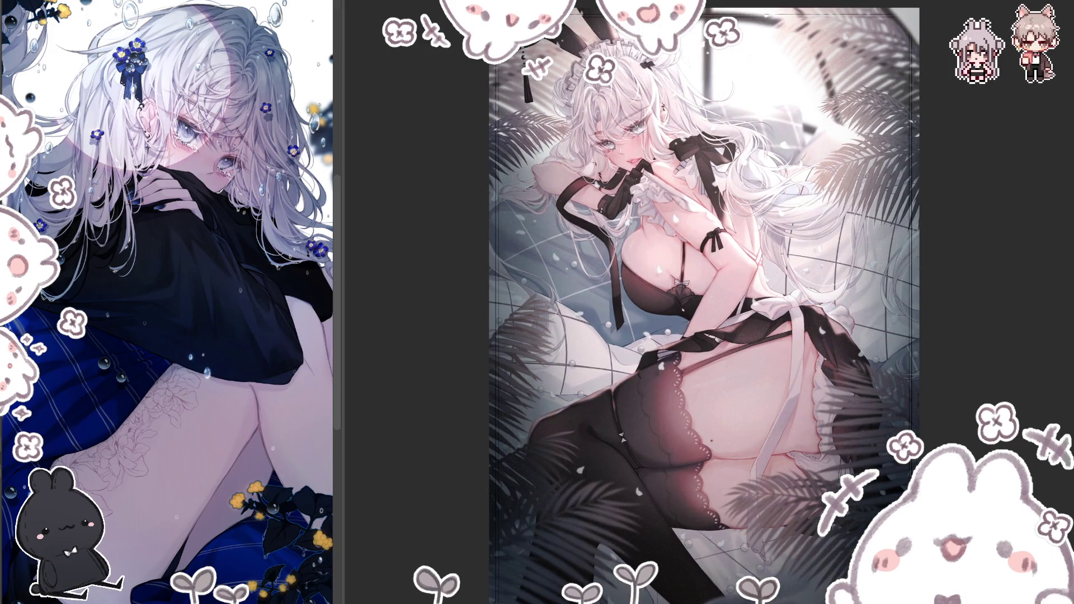
{"action": "scroll", "coordinate": [619, 157], "scroll_direction": "up", "scroll_amount": 3}
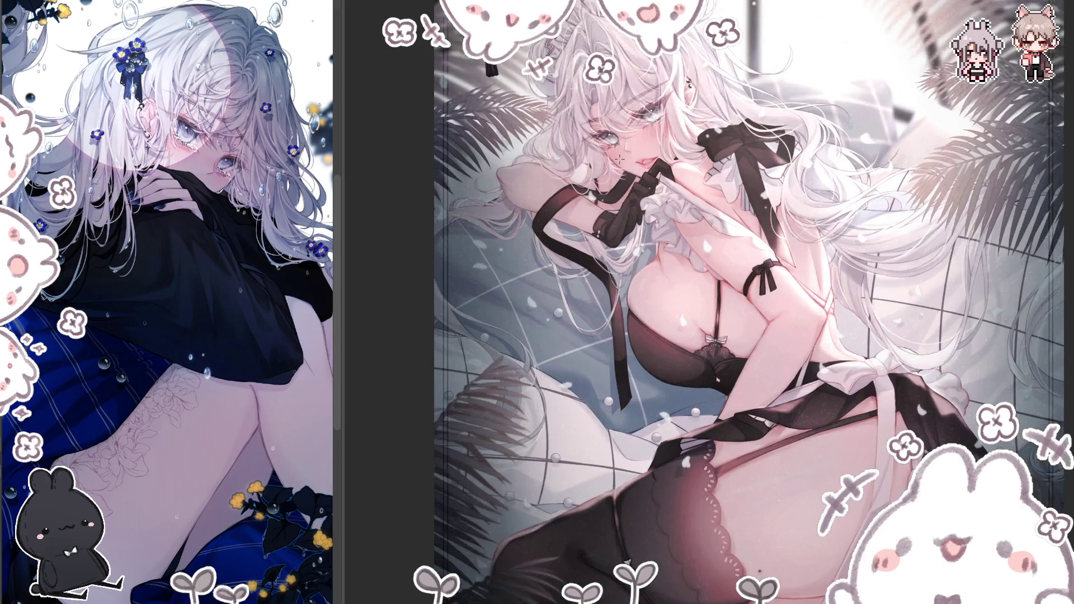